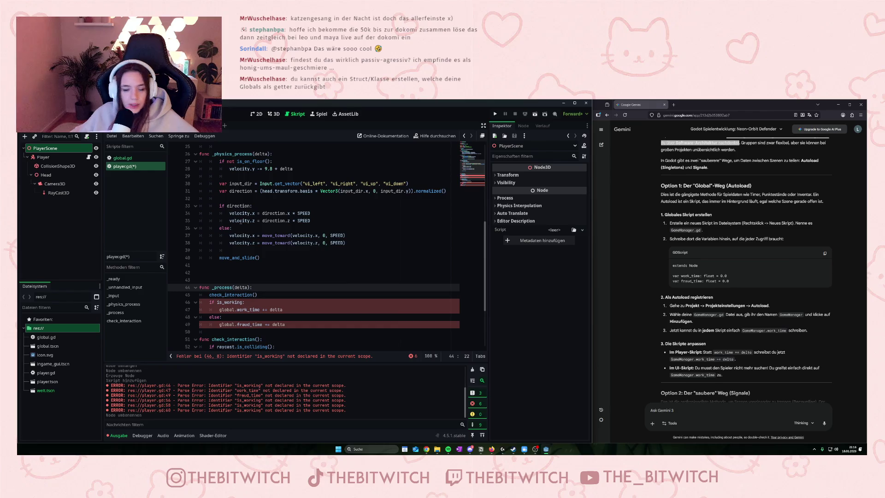
In Project Settings' Autoload tab, choose res://global.tscn as the autoload path
{"action": "left_click", "coordinate": [46, 104]}
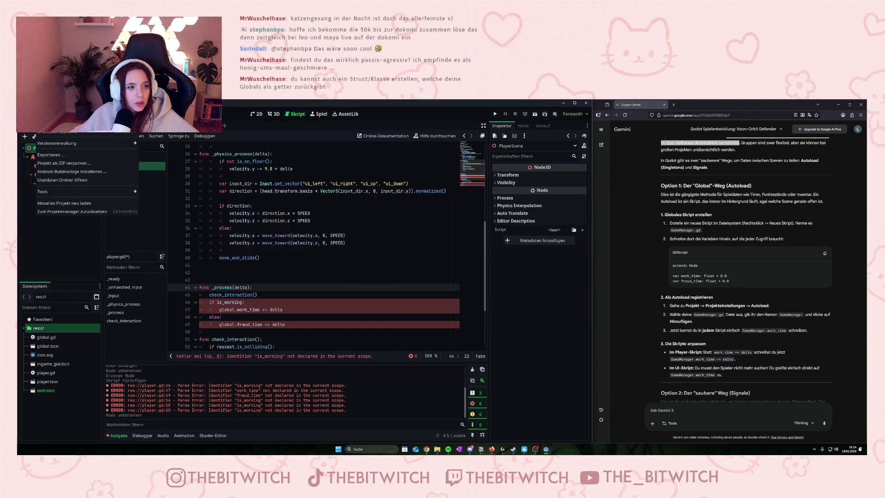
{"action": "left_click", "coordinate": [60, 113]}
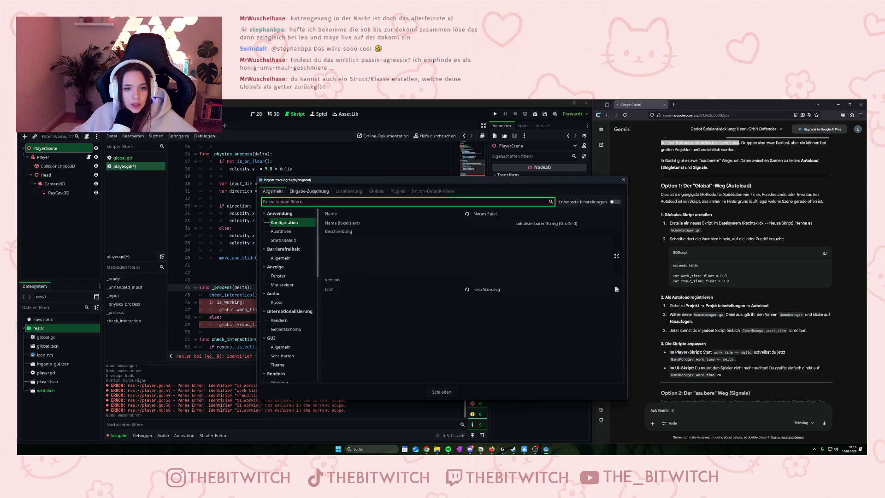
{"action": "left_click", "coordinate": [376, 191]}
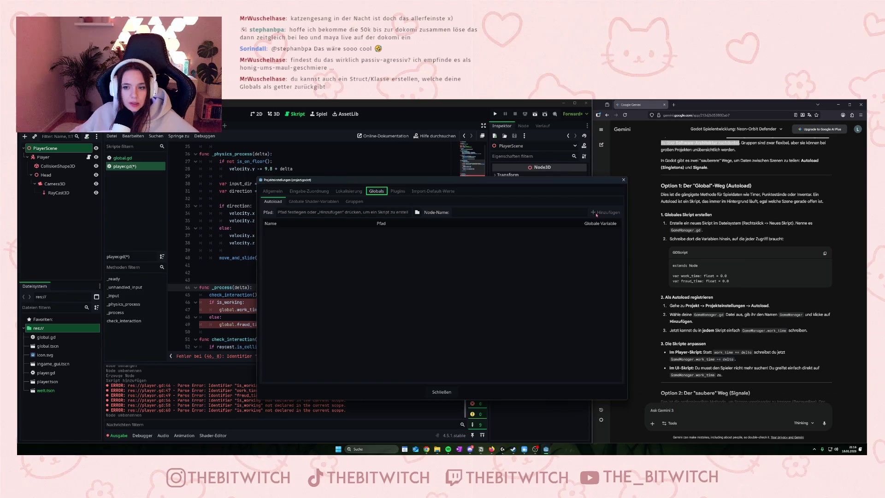
{"action": "left_click", "coordinate": [303, 213]}
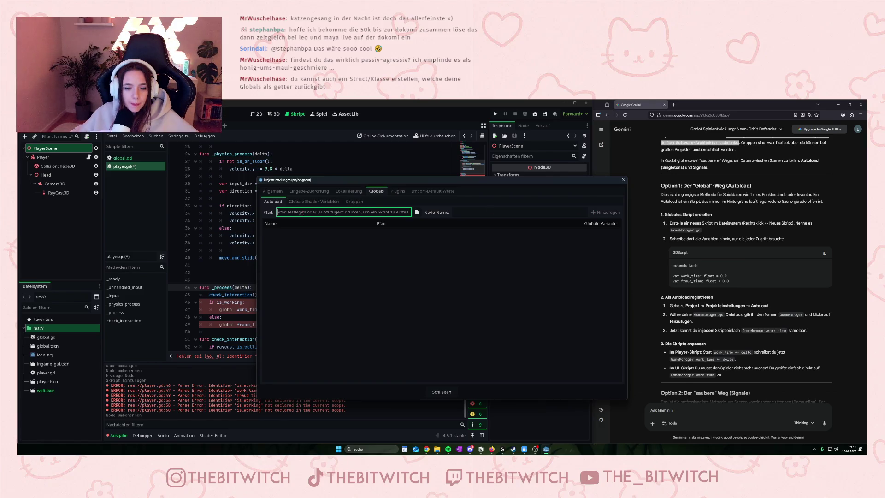
{"action": "left_click", "coordinate": [417, 212]}
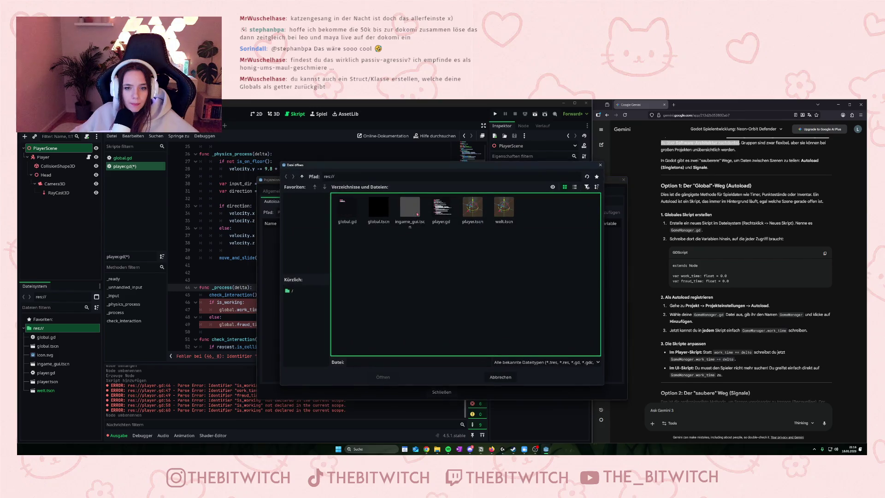
{"action": "left_click", "coordinate": [379, 210]}
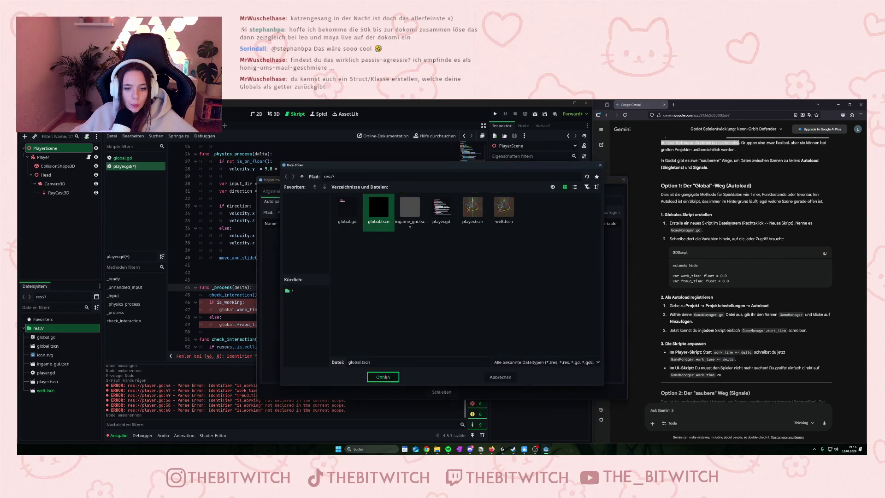
{"action": "left_click", "coordinate": [384, 377]}
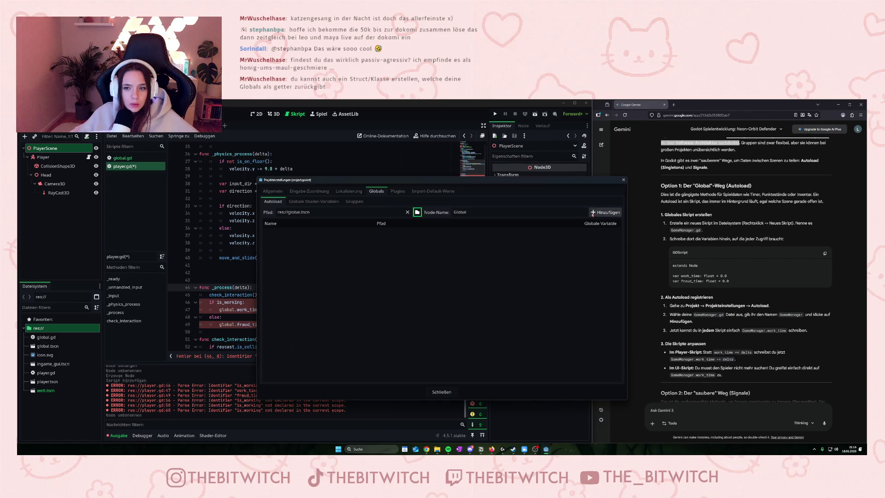
Add global.tscn as the Global autoload and close Project Settings
{"action": "left_click", "coordinate": [605, 212]}
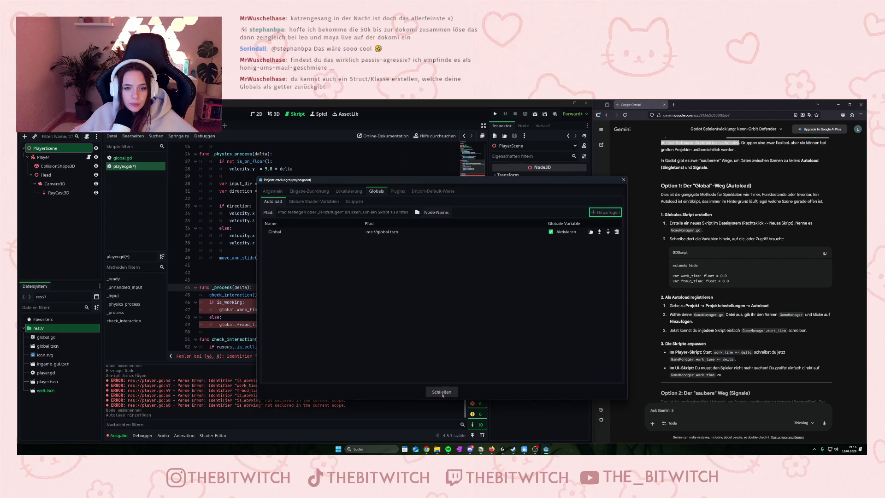
{"action": "left_click", "coordinate": [438, 327]}
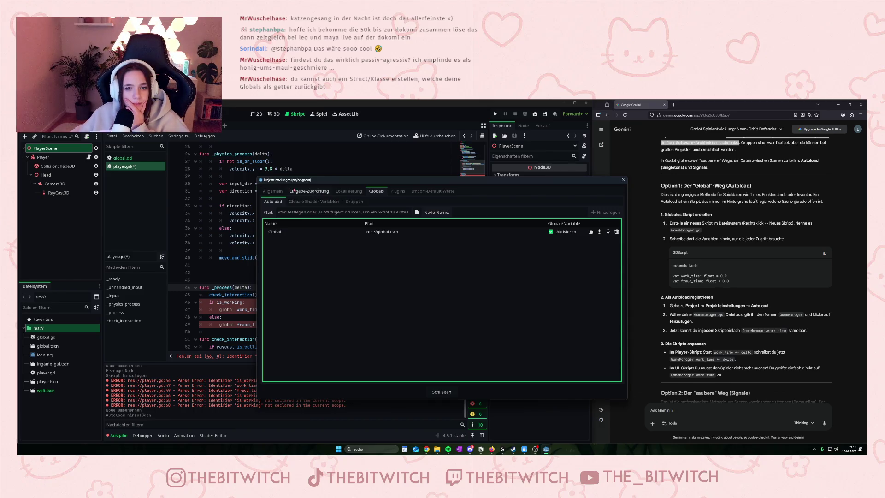
{"action": "left_click", "coordinate": [273, 191]}
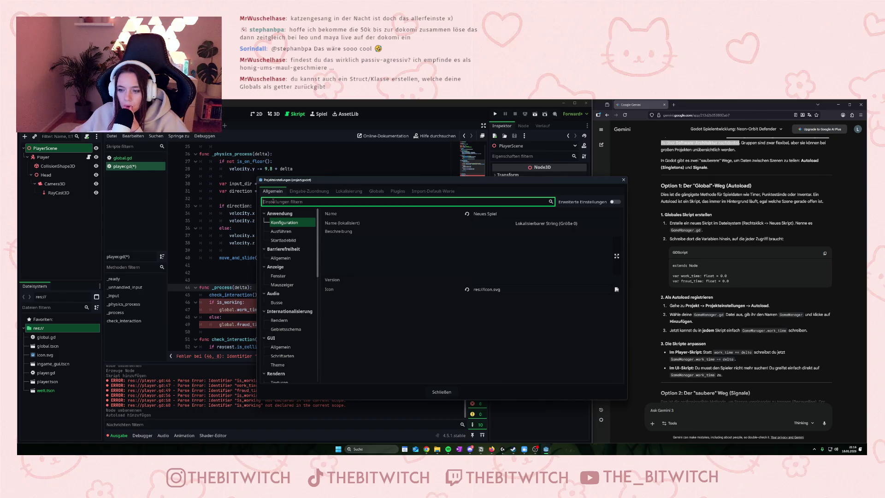
{"action": "left_click", "coordinate": [623, 180]}
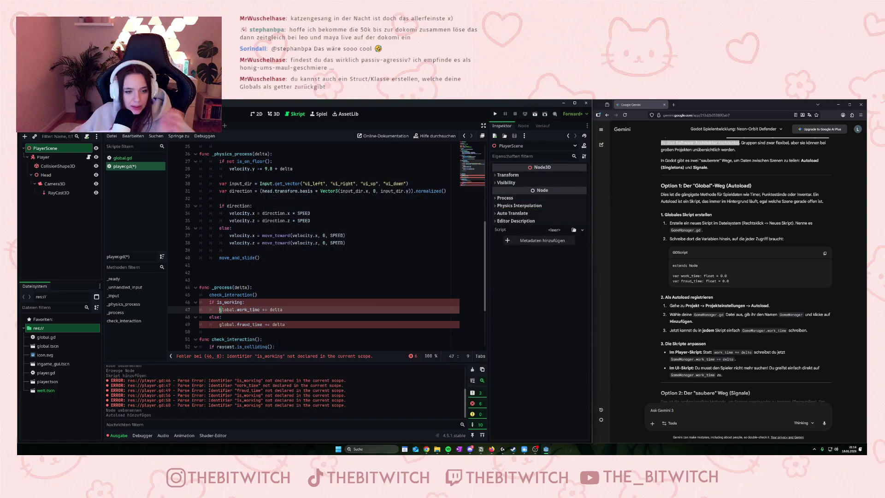
Capitalise global to Global on lines 47 and 49 of player.gd and save
{"action": "type", "text": "G"}
{"action": "key", "text": "Down"}
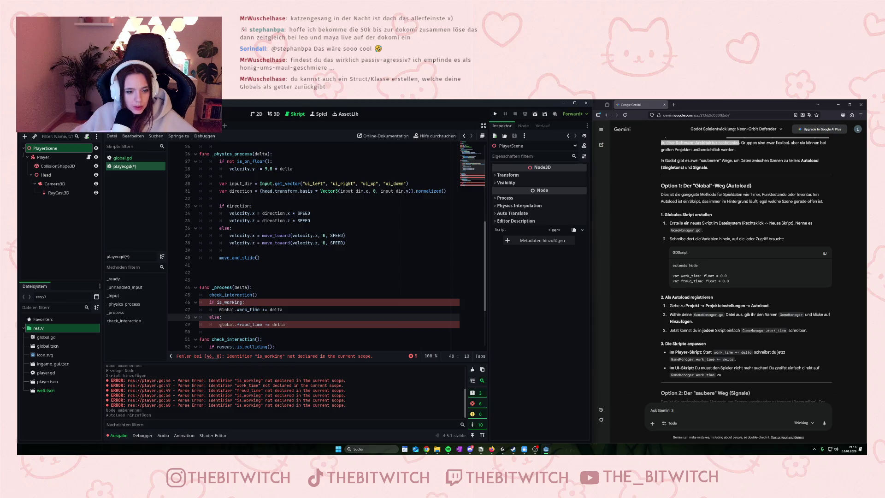
{"action": "left_click", "coordinate": [220, 325]}
{"action": "key", "text": "Delete"}
{"action": "type", "text": "G"}
{"action": "left_click", "coordinate": [307, 333]}
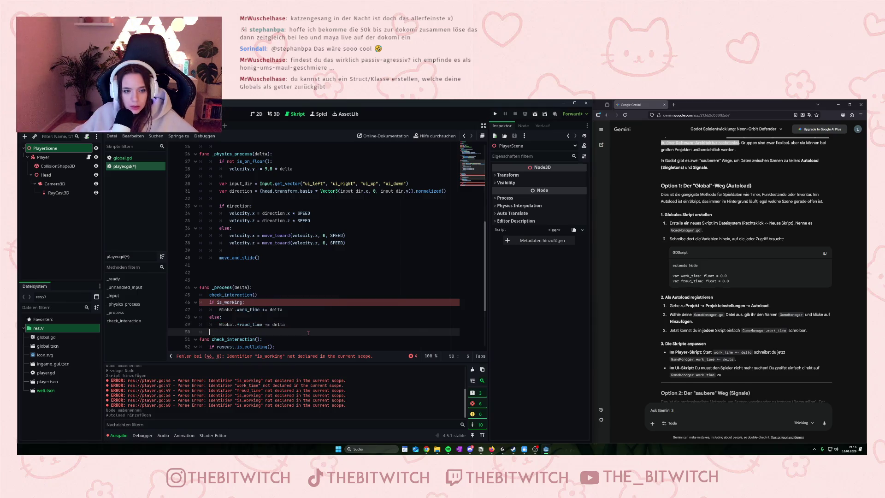
{"action": "key", "text": "ctrl+s"}
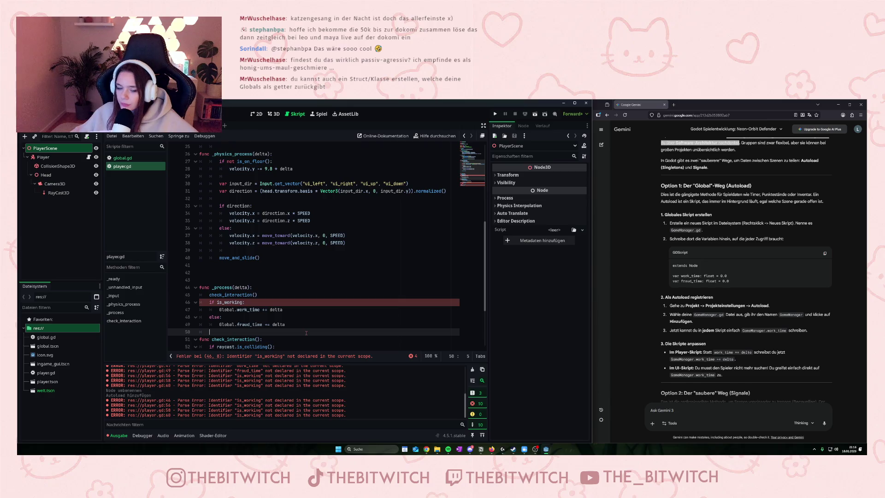
Prefix is_working on line 46 with Global. and save
{"action": "left_click", "coordinate": [217, 301]}
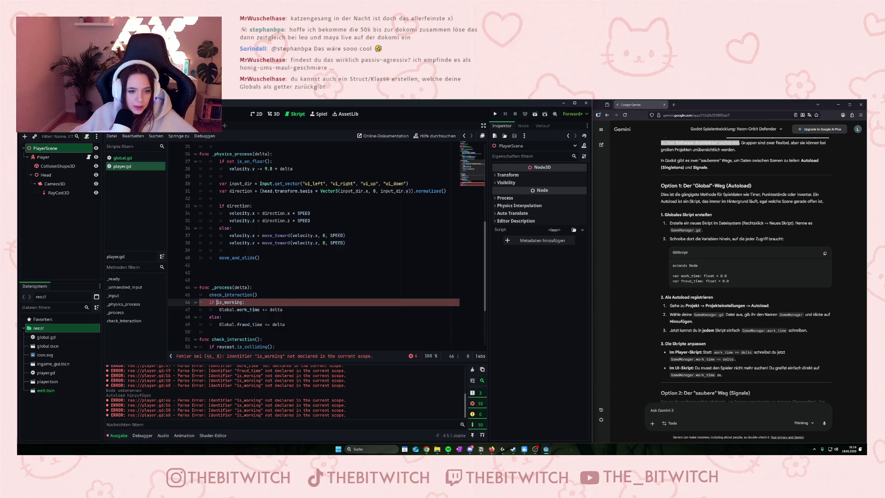
{"action": "type", "text": "Global."}
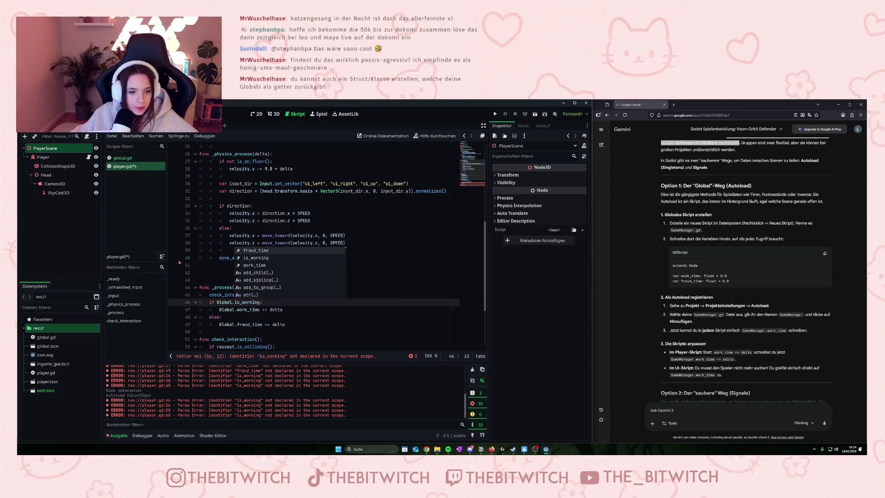
{"action": "left_click", "coordinate": [298, 317]}
{"action": "key", "text": "ctrl+s"}
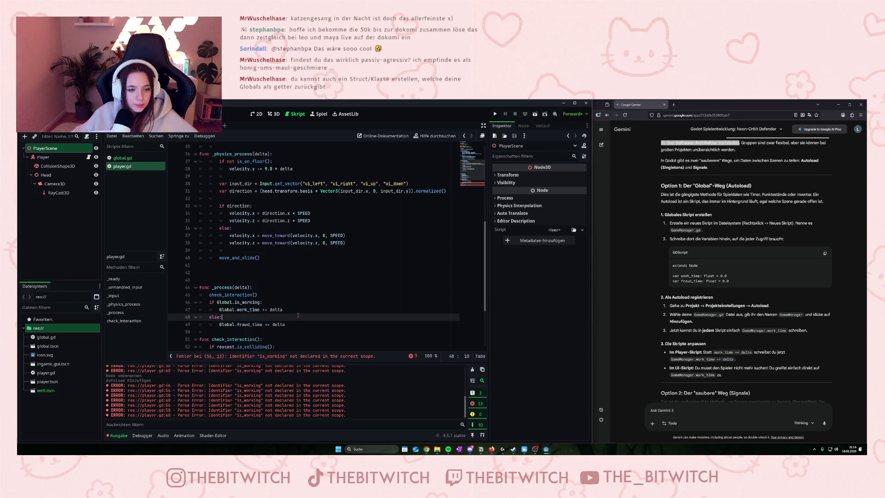
Prefix is_working on lines 56, 58 and 60 with Global., save, and clear the old errors
{"action": "scroll", "coordinate": [297, 315], "scroll_direction": "down", "scroll_amount": 4}
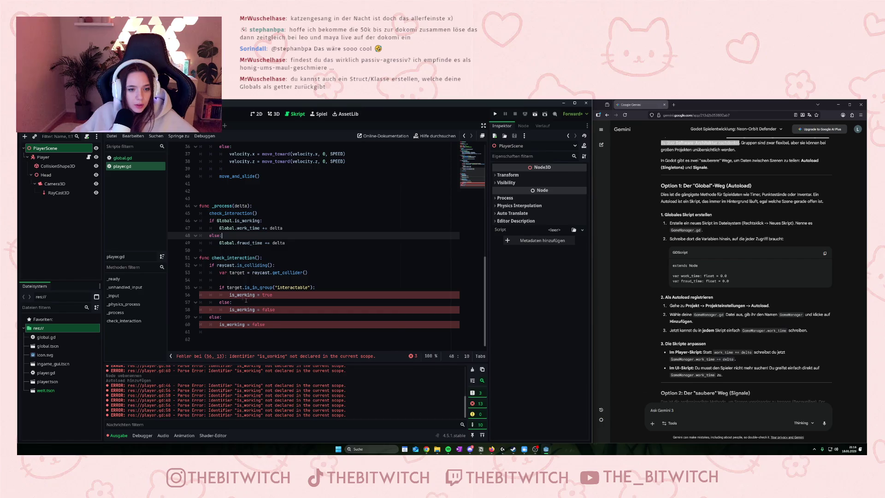
{"action": "left_click", "coordinate": [229, 294]}
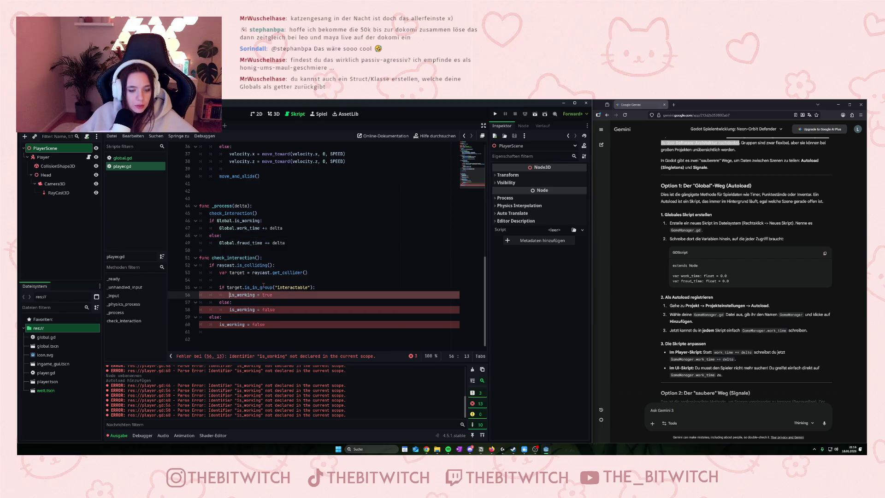
{"action": "type", "text": "Global."}
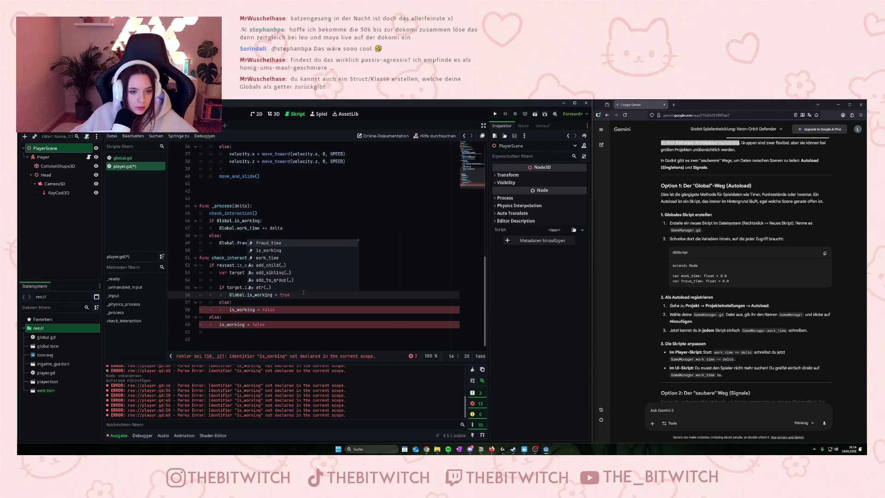
{"action": "left_click", "coordinate": [225, 311]}
{"action": "type", "text": "Global"}
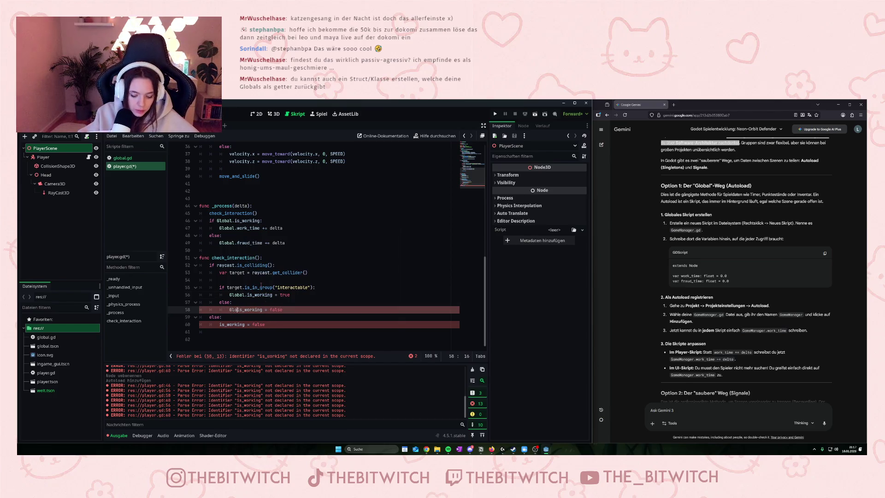
{"action": "type", "text": "."}
{"action": "left_click", "coordinate": [220, 325]}
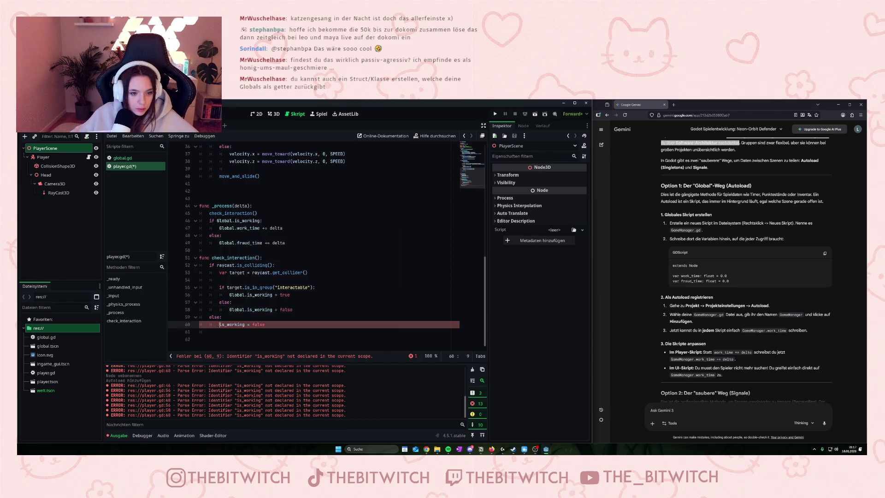
{"action": "type", "text": "Global."}
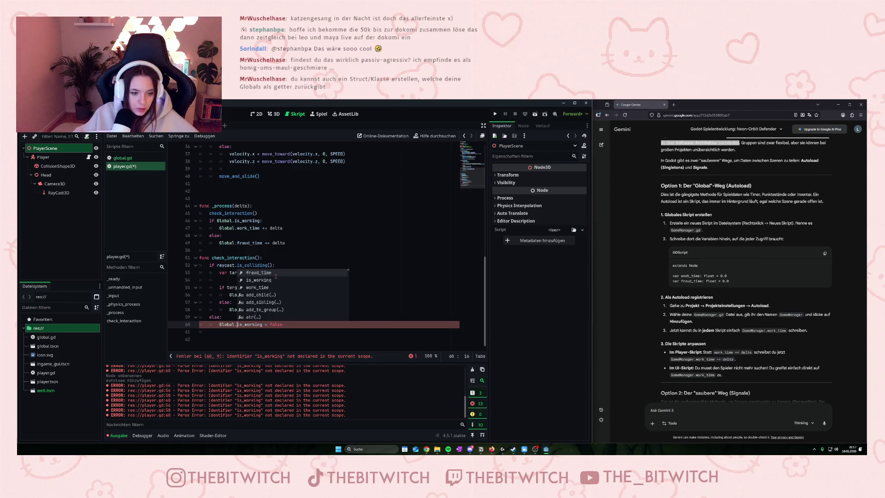
{"action": "left_click", "coordinate": [314, 333]}
{"action": "key", "text": "ctrl+s"}
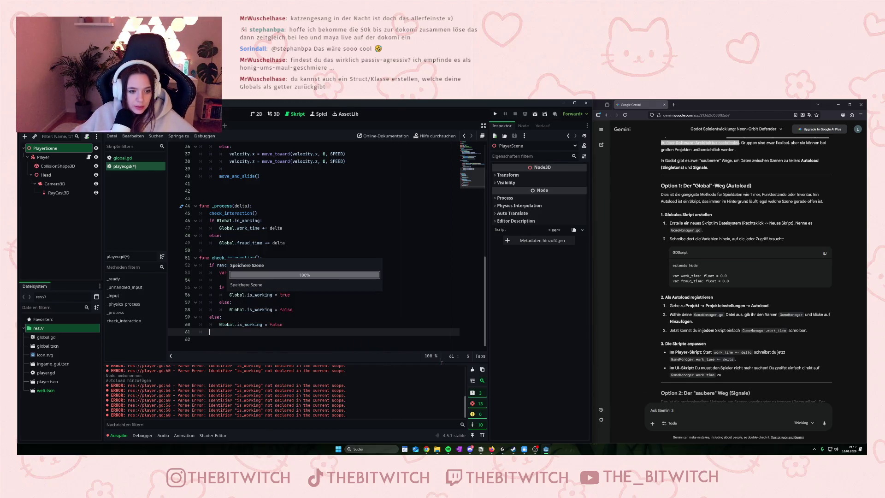
{"action": "left_click", "coordinate": [472, 369]}
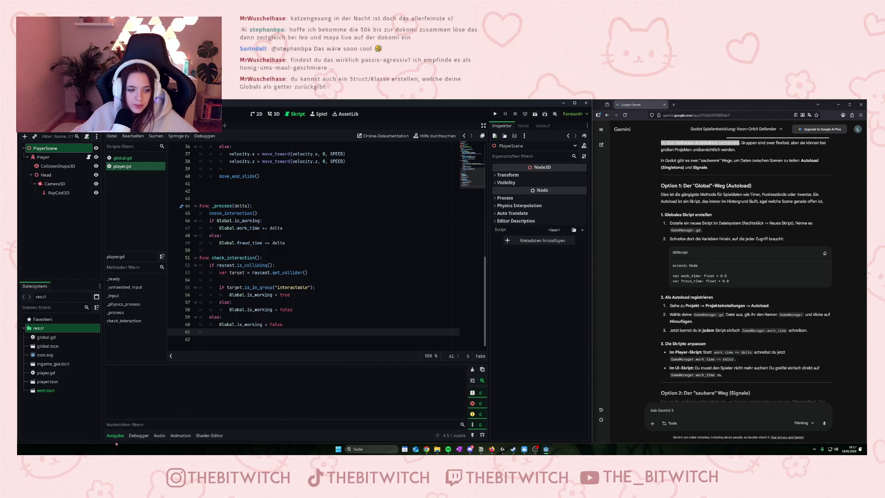
Check global.gd and the ingameGui scene, then return to player.gd
{"action": "left_click", "coordinate": [295, 243]}
{"action": "scroll", "coordinate": [276, 220], "scroll_direction": "up", "scroll_amount": 10}
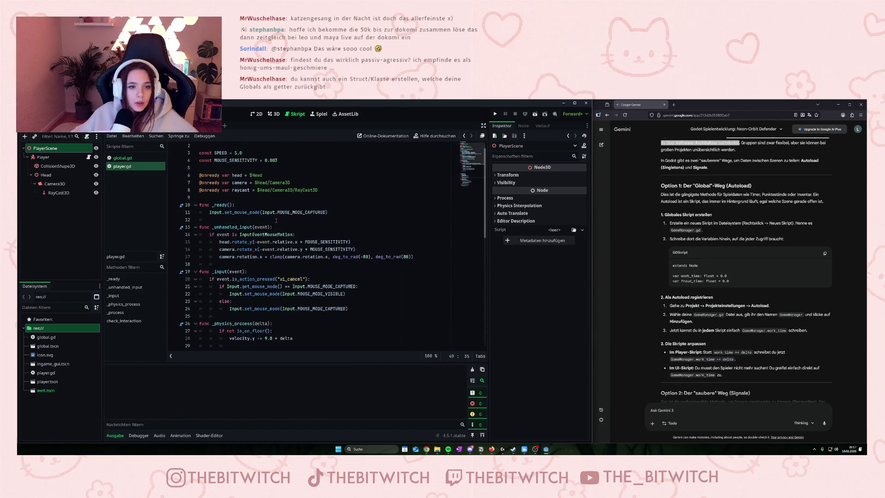
{"action": "left_click", "coordinate": [205, 125]}
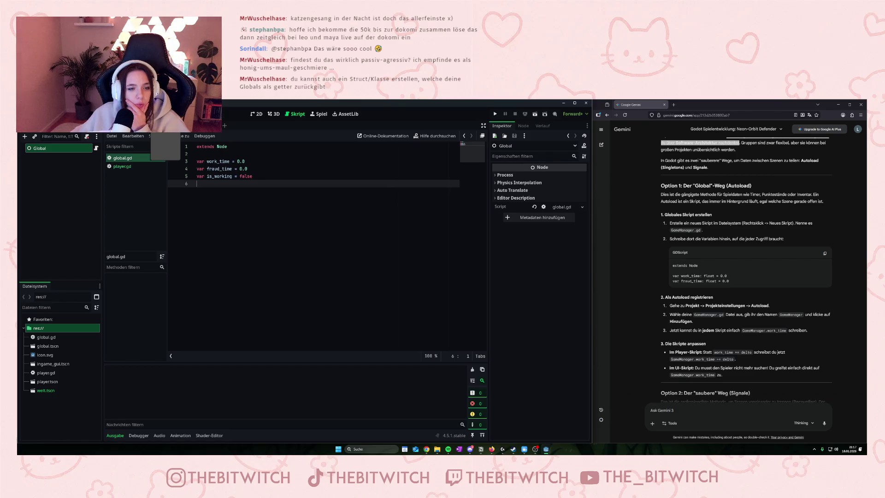
{"action": "key", "text": "ctrl+Tab"}
{"action": "left_click", "coordinate": [122, 166]}
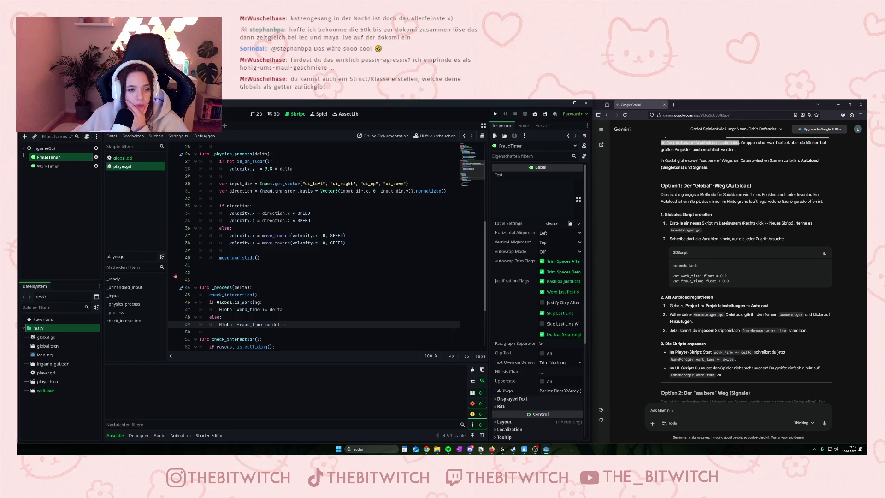
Delete the blank line 43 in player.gd and save the script
{"action": "left_click", "coordinate": [175, 279]}
{"action": "key", "text": "BackSpace"}
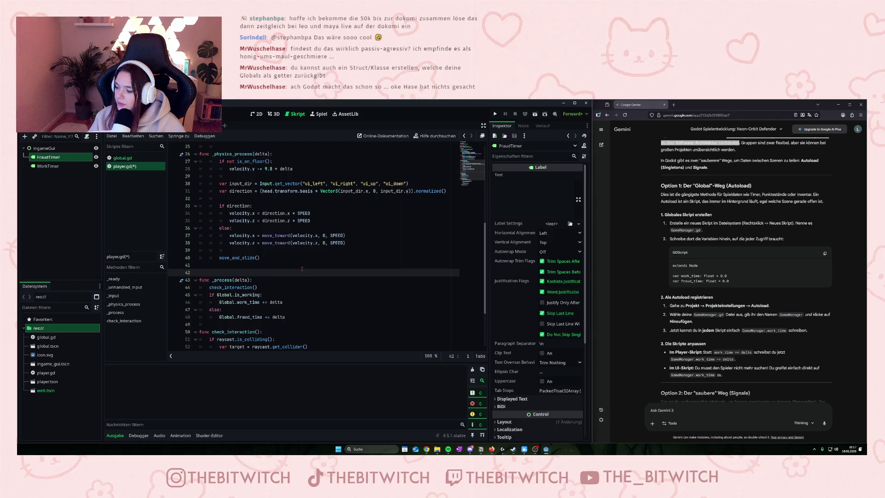
{"action": "scroll", "coordinate": [302, 269], "scroll_direction": "down", "scroll_amount": 3}
{"action": "left_click", "coordinate": [277, 250]}
{"action": "key", "text": "ctrl+s"}
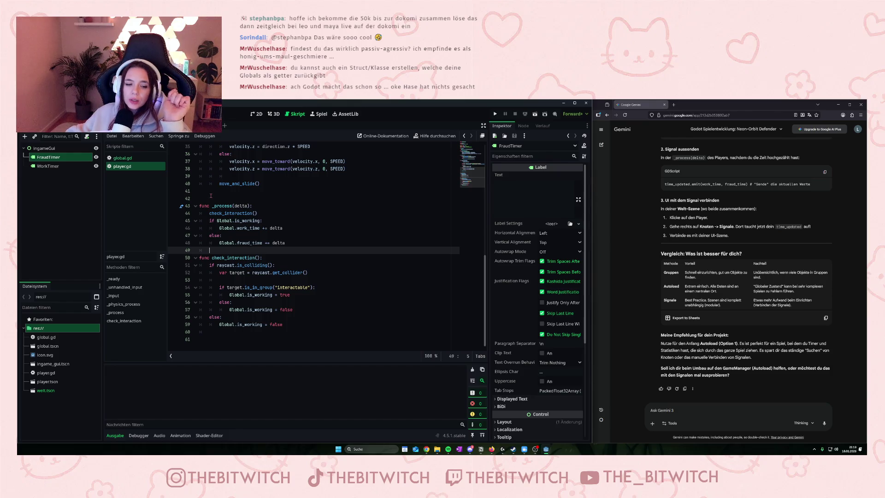
Review the _process and check_interaction code, then start a new empty scene
{"action": "scroll", "coordinate": [211, 196], "scroll_direction": "up", "scroll_amount": 1}
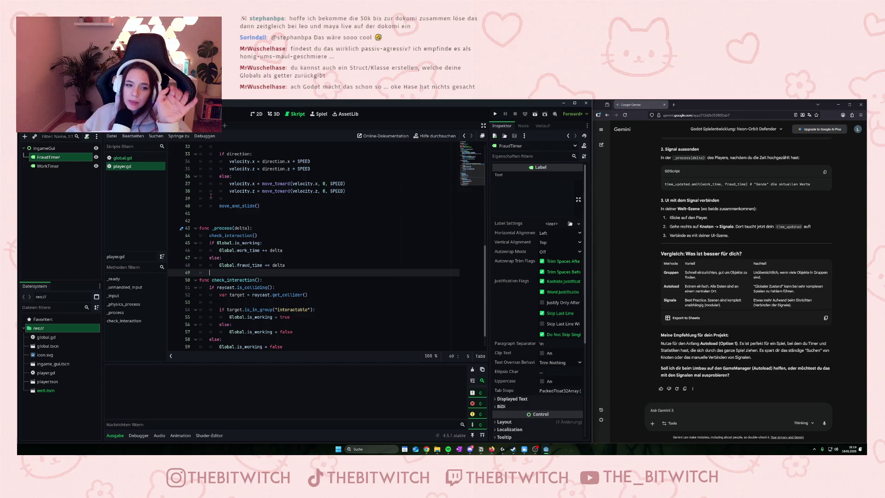
{"action": "scroll", "coordinate": [210, 196], "scroll_direction": "down", "scroll_amount": 1}
{"action": "mouse_move", "coordinate": [203, 198]}
{"action": "left_mouse_down"}
{"action": "mouse_move", "coordinate": [286, 309]}
{"action": "mouse_move", "coordinate": [283, 325]}
{"action": "mouse_move", "coordinate": [200, 198]}
{"action": "left_mouse_up"}
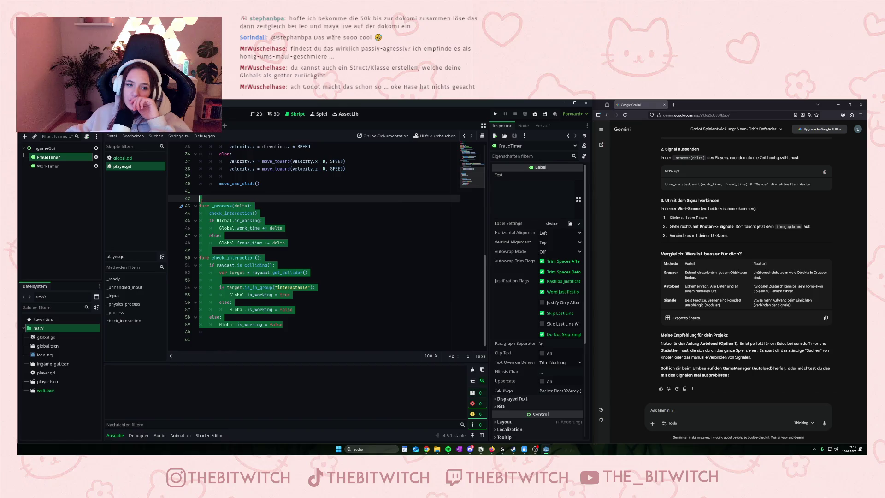
{"action": "left_click", "coordinate": [340, 266]}
{"action": "left_click", "coordinate": [224, 125]}
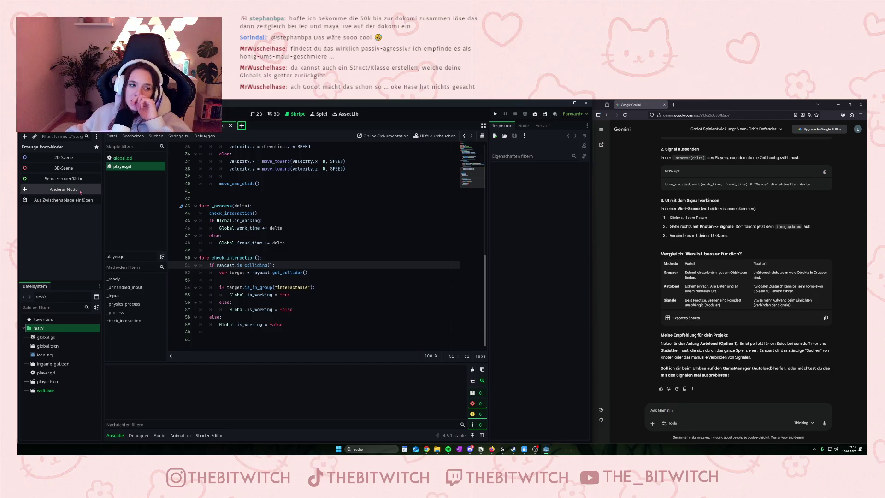
Open 'Anderer Node', browse the node-type list, and select Node at the top
{"action": "left_click", "coordinate": [81, 192]}
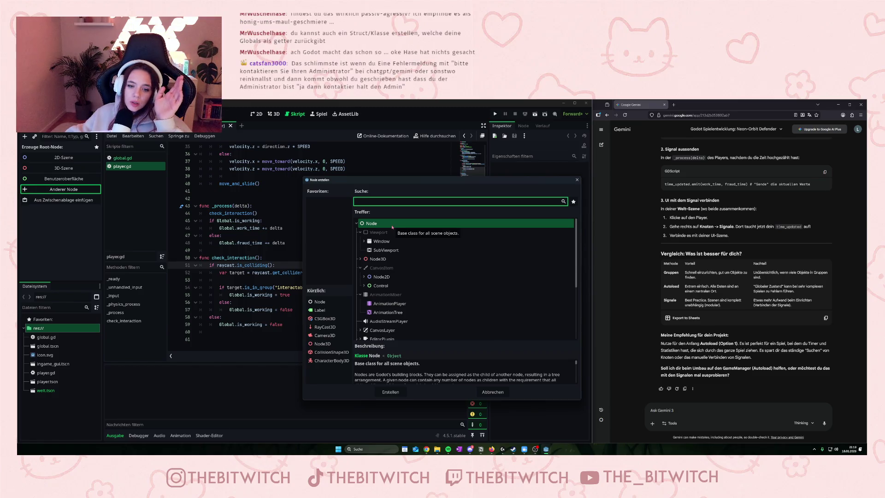
{"action": "scroll", "coordinate": [401, 272], "scroll_direction": "down", "scroll_amount": 5}
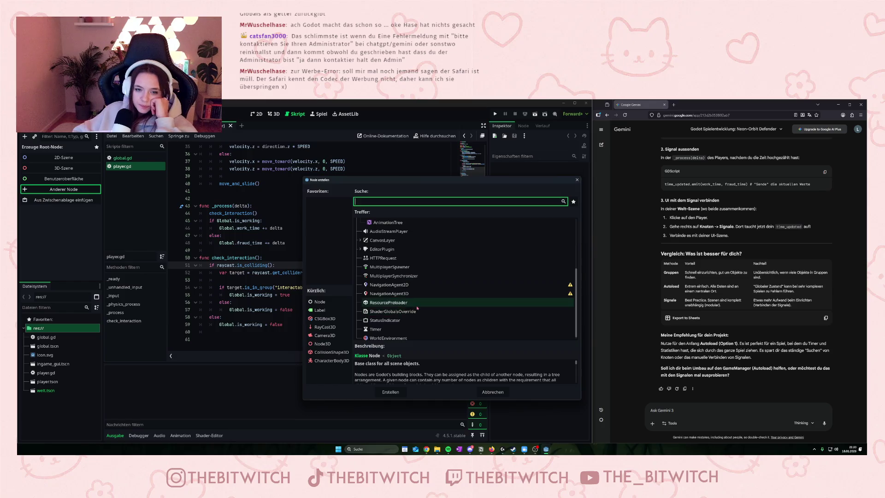
{"action": "scroll", "coordinate": [384, 313], "scroll_direction": "down", "scroll_amount": 1}
{"action": "scroll", "coordinate": [384, 317], "scroll_direction": "up", "scroll_amount": 5}
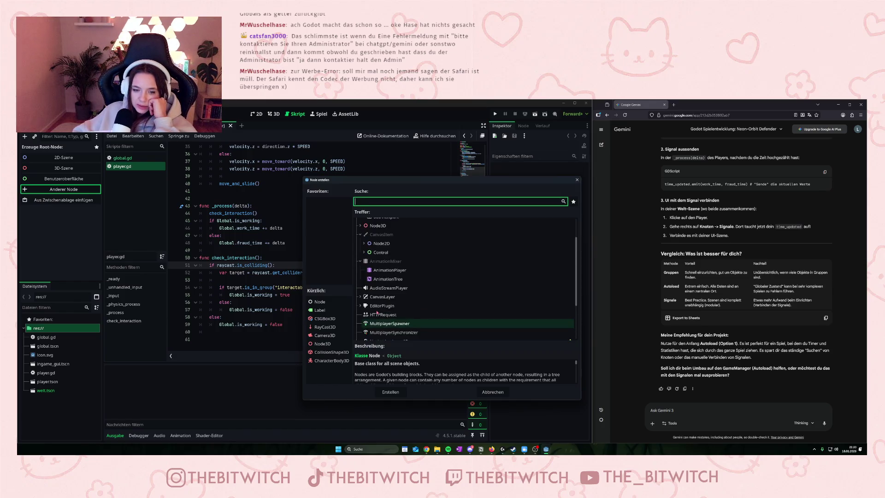
{"action": "scroll", "coordinate": [366, 305], "scroll_direction": "down", "scroll_amount": 5}
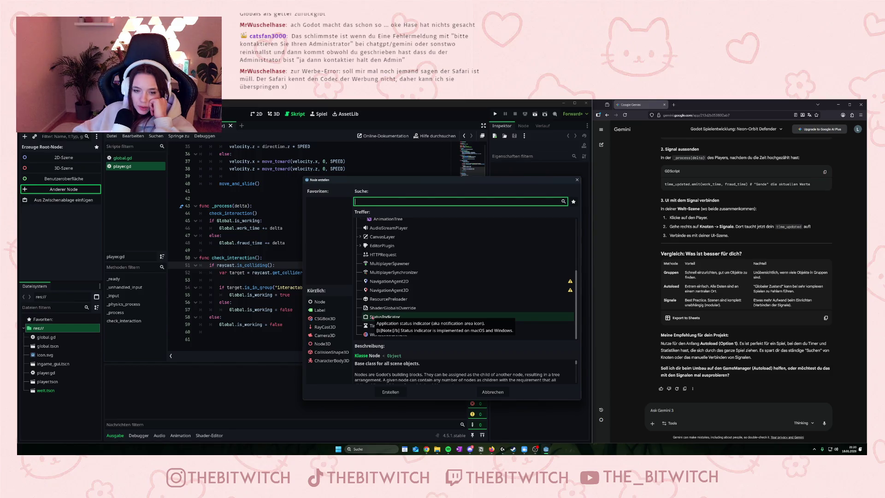
{"action": "left_click", "coordinate": [372, 317]}
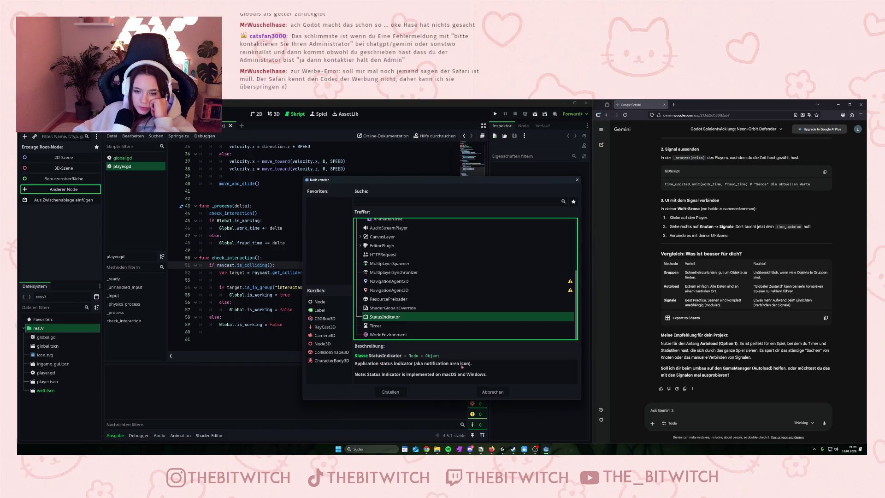
{"action": "scroll", "coordinate": [424, 307], "scroll_direction": "up", "scroll_amount": 4}
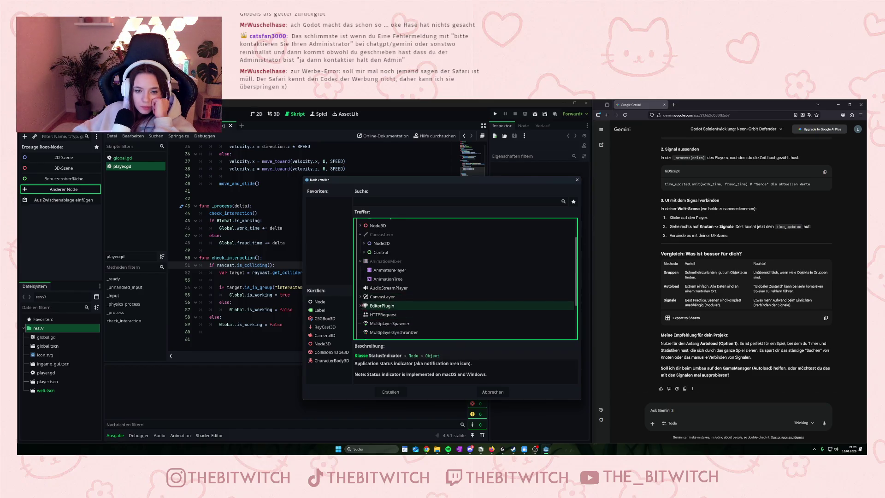
{"action": "scroll", "coordinate": [369, 231], "scroll_direction": "up", "scroll_amount": 2}
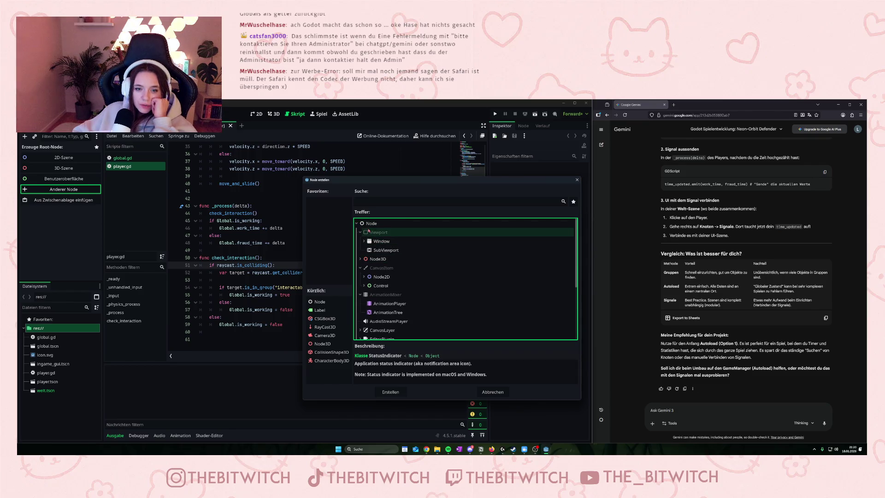
{"action": "left_click", "coordinate": [372, 223]}
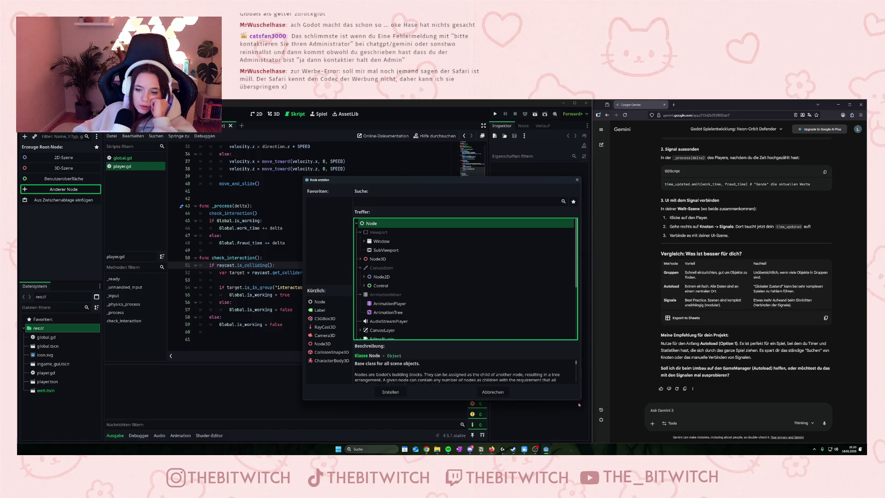
Enlarge the Node erstellen dialog and create a plain Node as the scene root
{"action": "left_click_drag", "start_coordinate": [579, 403], "coordinate": [583, 420]}
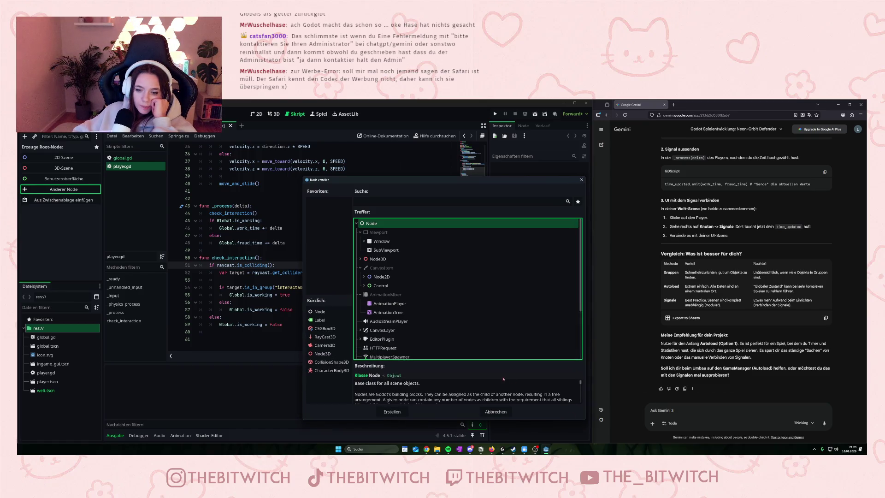
{"action": "scroll", "coordinate": [427, 388], "scroll_direction": "down", "scroll_amount": 1}
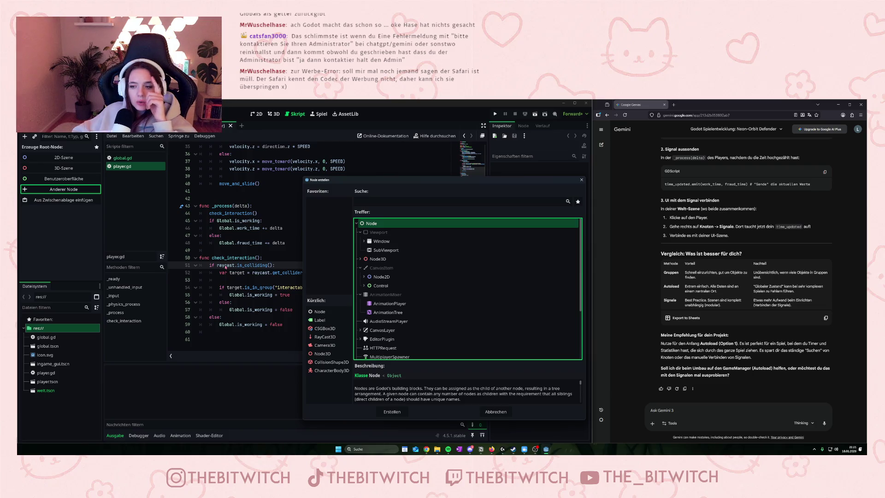
{"action": "scroll", "coordinate": [660, 275], "scroll_direction": "up", "scroll_amount": 5}
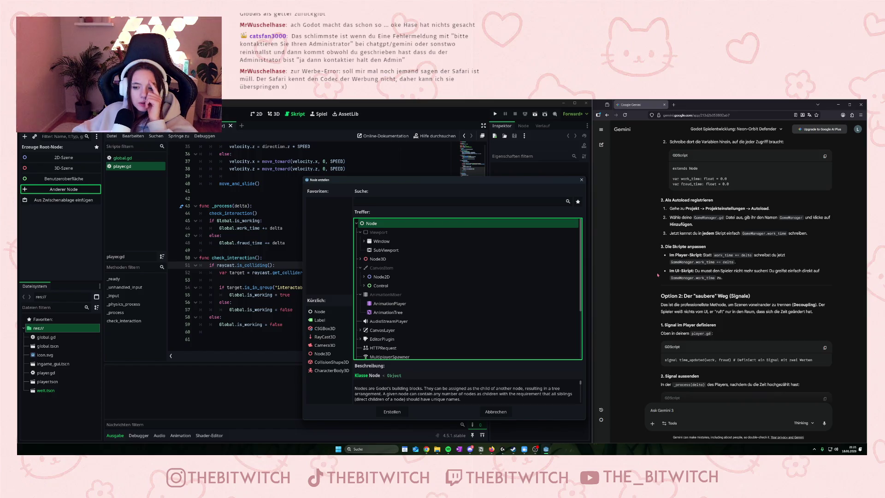
{"action": "scroll", "coordinate": [679, 296], "scroll_direction": "down", "scroll_amount": 1}
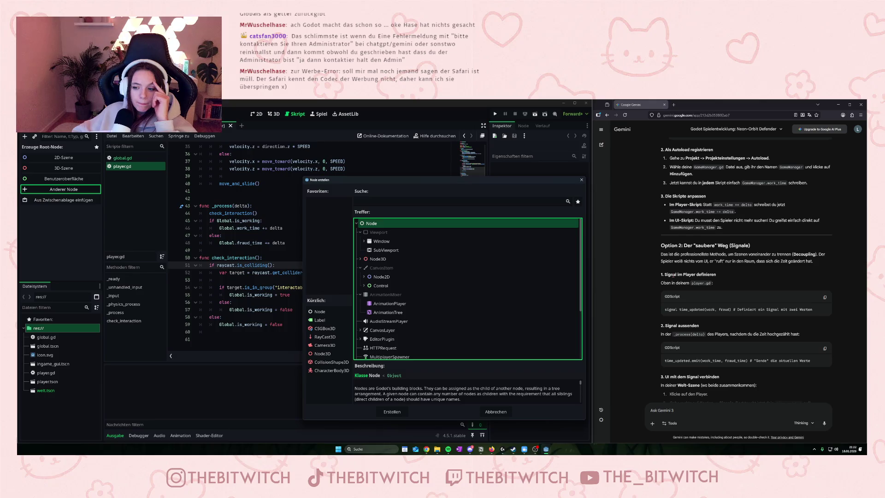
{"action": "scroll", "coordinate": [674, 278], "scroll_direction": "down", "scroll_amount": 3}
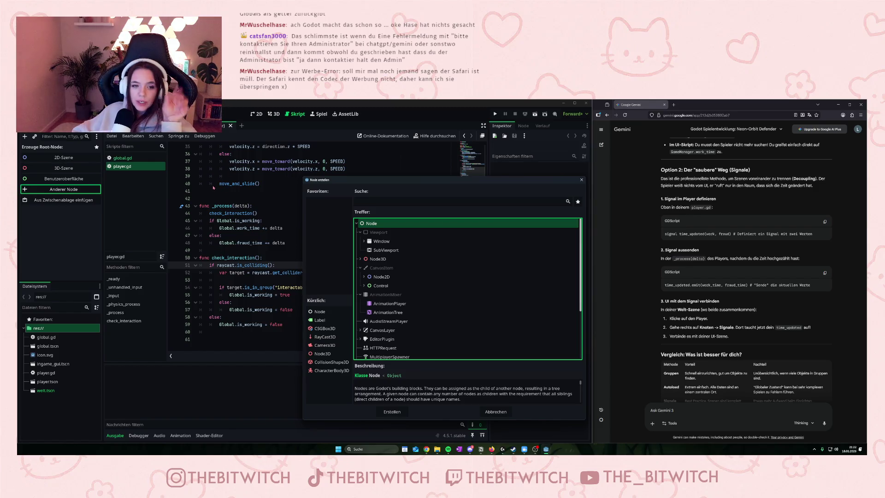
{"action": "scroll", "coordinate": [424, 286], "scroll_direction": "down", "scroll_amount": 3}
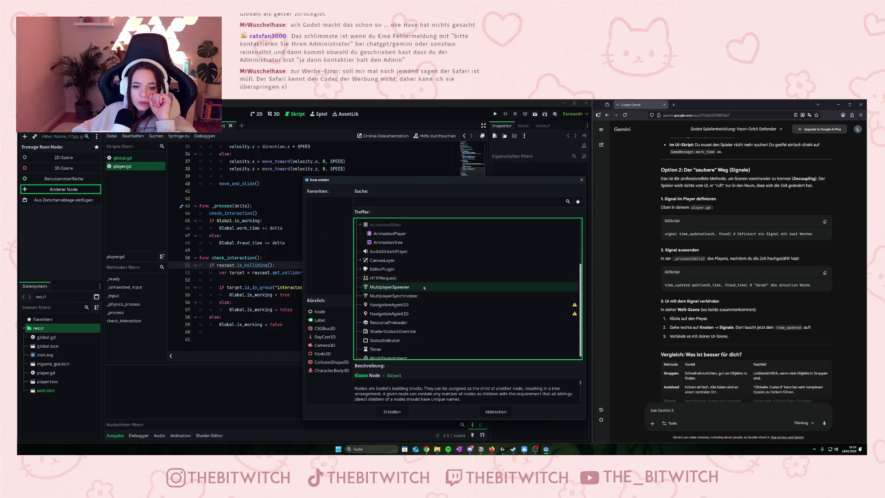
{"action": "scroll", "coordinate": [424, 282], "scroll_direction": "up", "scroll_amount": 3}
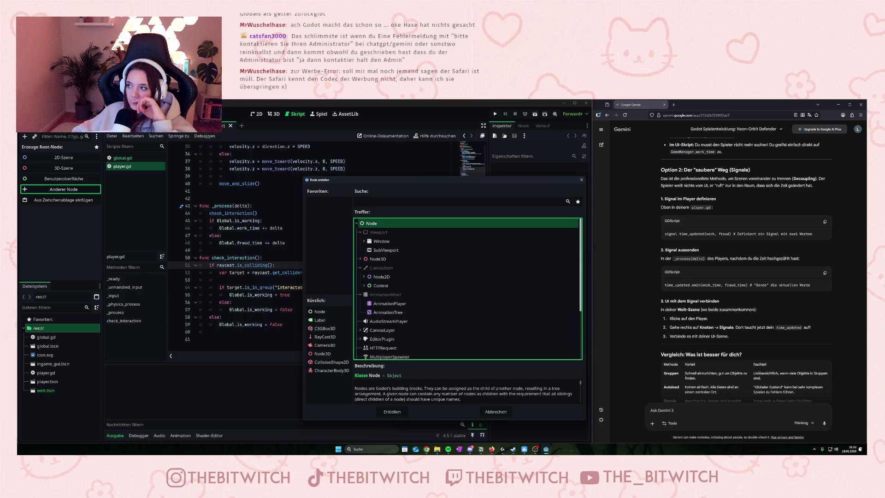
{"action": "scroll", "coordinate": [367, 271], "scroll_direction": "down", "scroll_amount": 3}
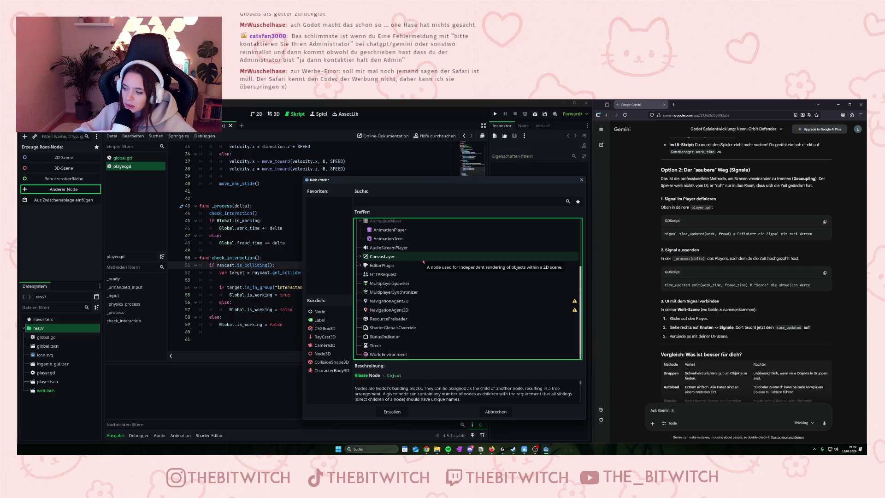
{"action": "scroll", "coordinate": [424, 261], "scroll_direction": "up", "scroll_amount": 3}
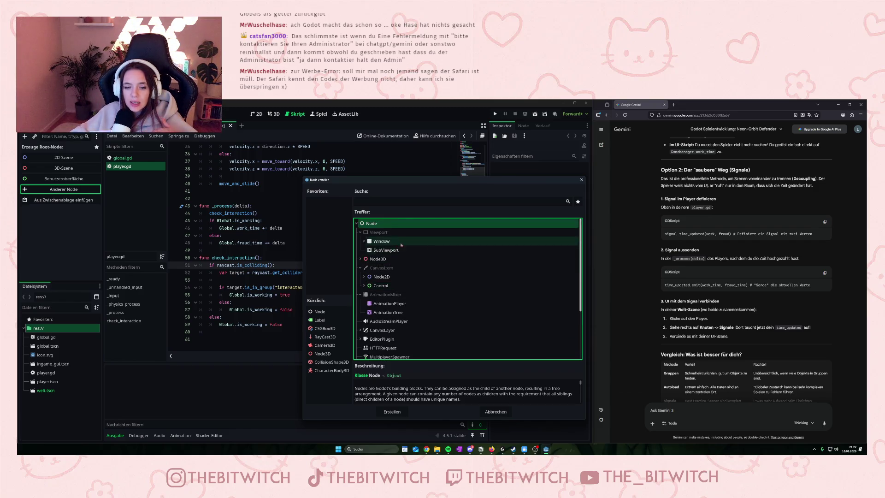
{"action": "double_click", "coordinate": [380, 226]}
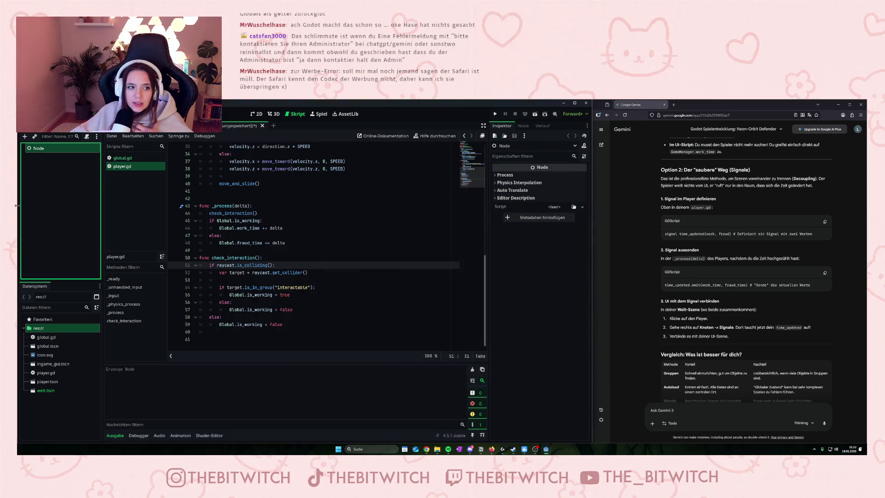
Rename the root Node to WorkLogik, replacing the mistyped 'GamTime'
{"action": "left_click", "coordinate": [44, 148]}
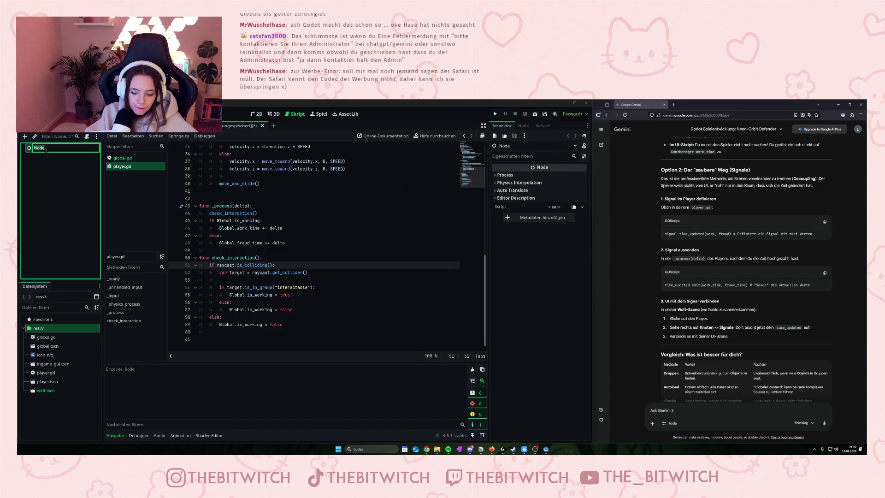
{"action": "type", "text": "Game"}
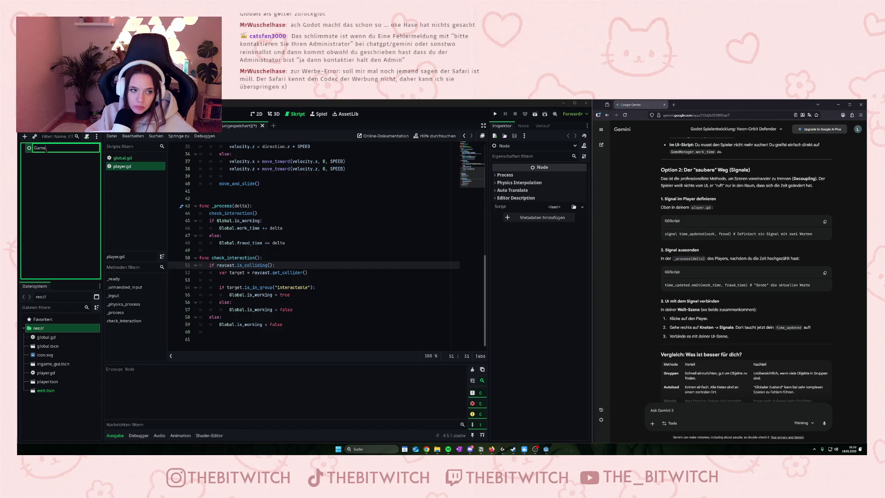
{"action": "type", "text": "Time"}
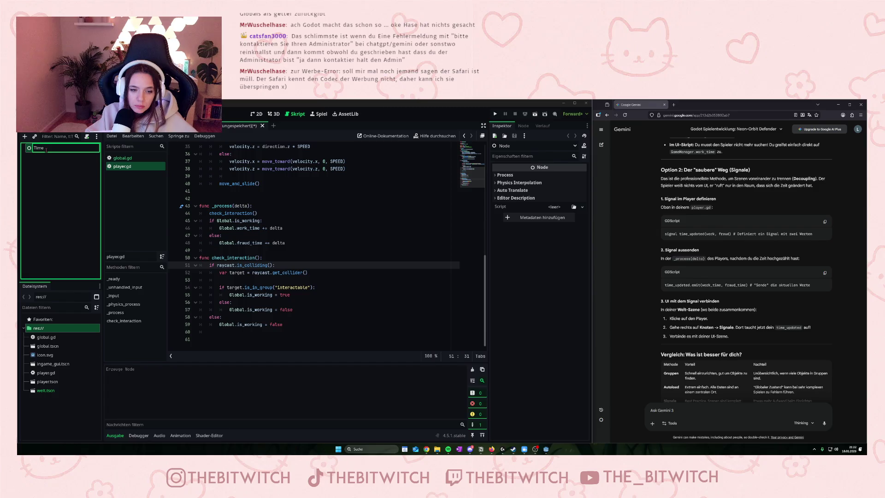
{"action": "key", "text": "BackSpace"}
{"action": "key", "text": "BackSpace"}
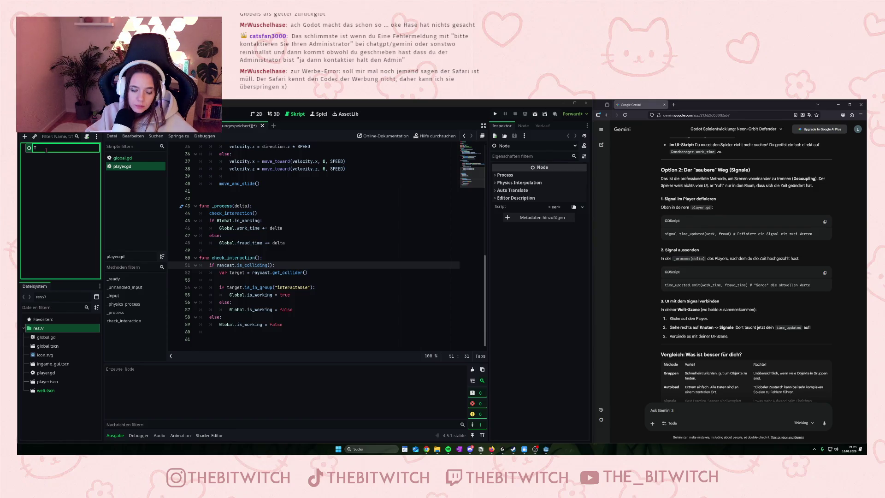
{"action": "key", "text": "BackSpace"}
{"action": "type", "text": "WorkLogik"}
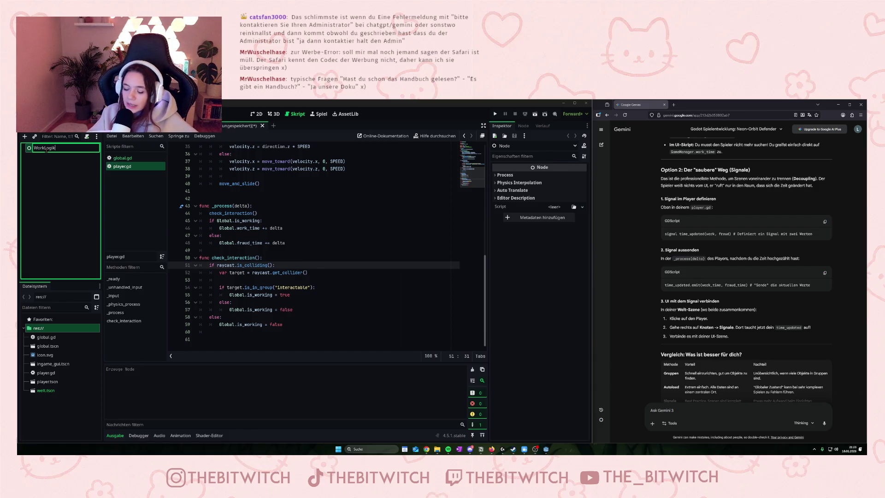
{"action": "key", "text": "Return"}
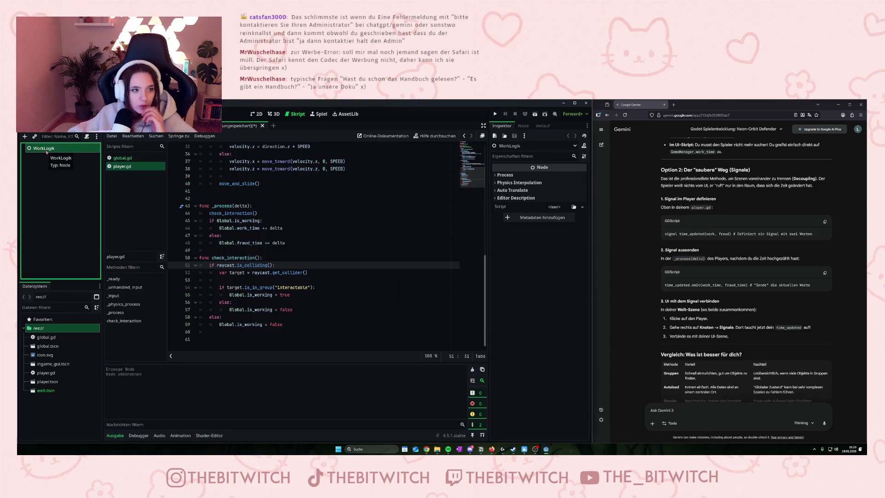